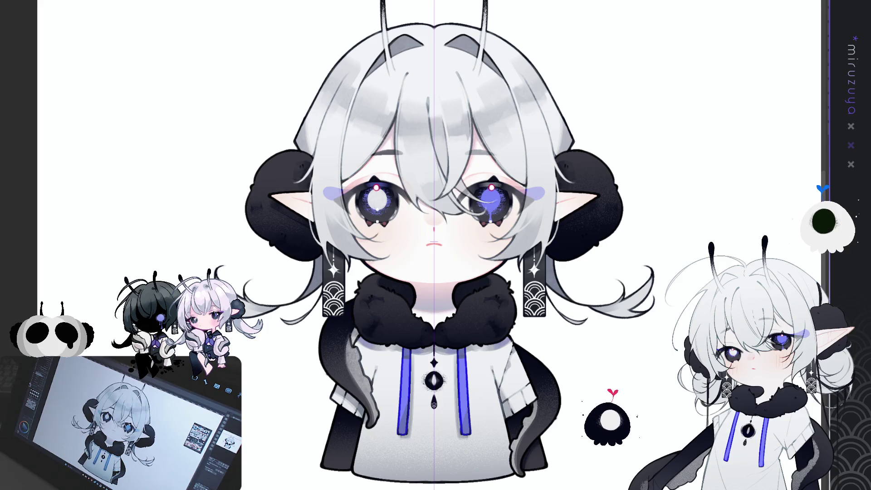
- Select the whole canvas of the finished chibi bust with Ctrl+A
key("ctrl+a")
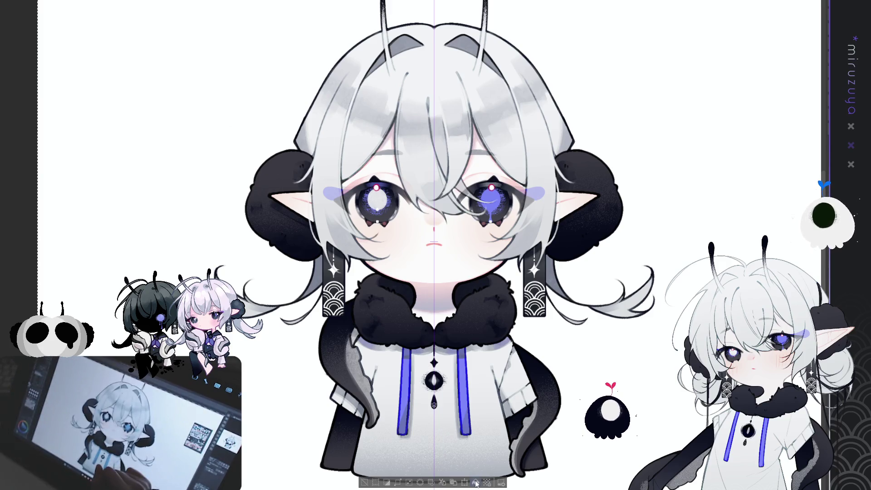
- Deselect the canvas-wide selection from the selection launcher bar
left_click(365, 482)
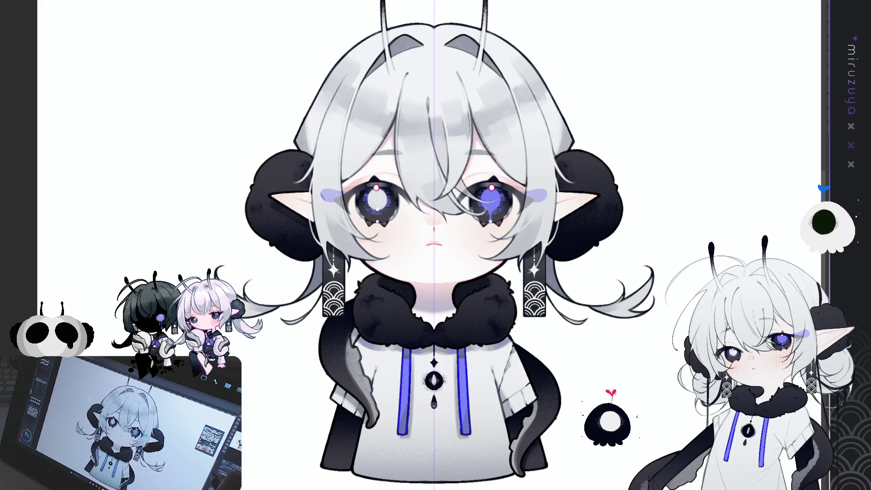
- Zoom in three notches toward the character's face
scroll(409, 246, "up", 3)
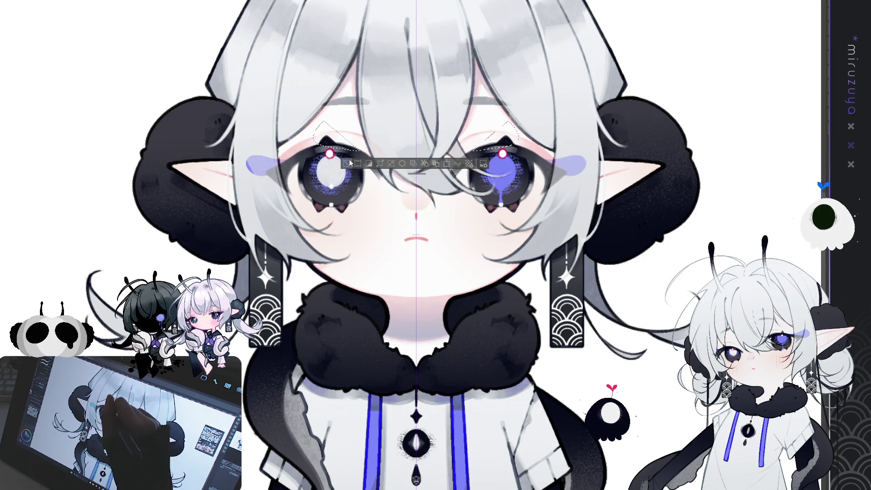
- Clear the eye selection and tilt the canvas to view the face at an angle
key("ctrl+d")
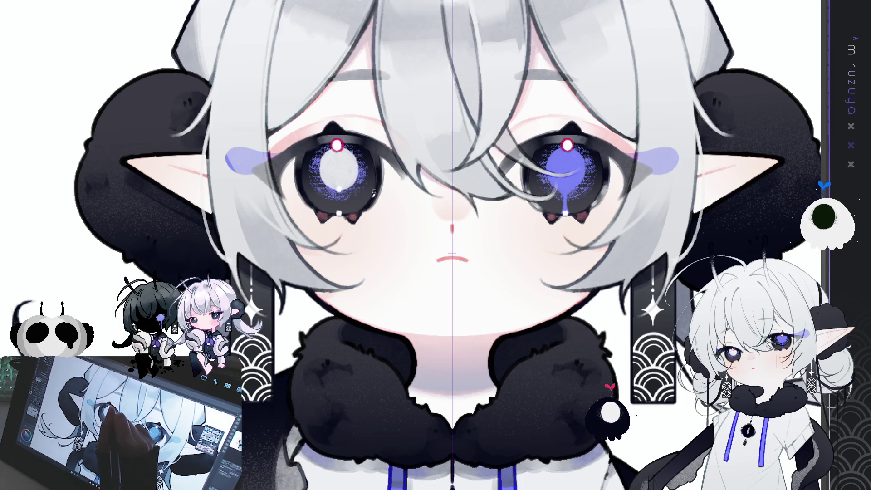
left_click_drag(343, 209, 381, 217)
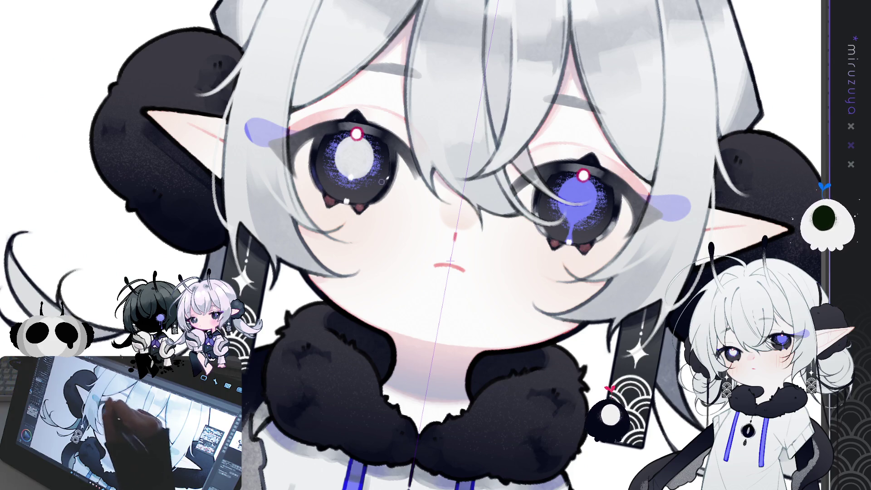
- Rotate the canvas view back upright with the face centred
mouse_move(377, 199)
left_mouse_down()
mouse_move(384, 359)
mouse_move(345, 229)
mouse_move(417, 313)
mouse_move(454, 324)
mouse_move(486, 321)
mouse_move(374, 254)
mouse_move(343, 168)
mouse_move(412, 315)
left_mouse_up()
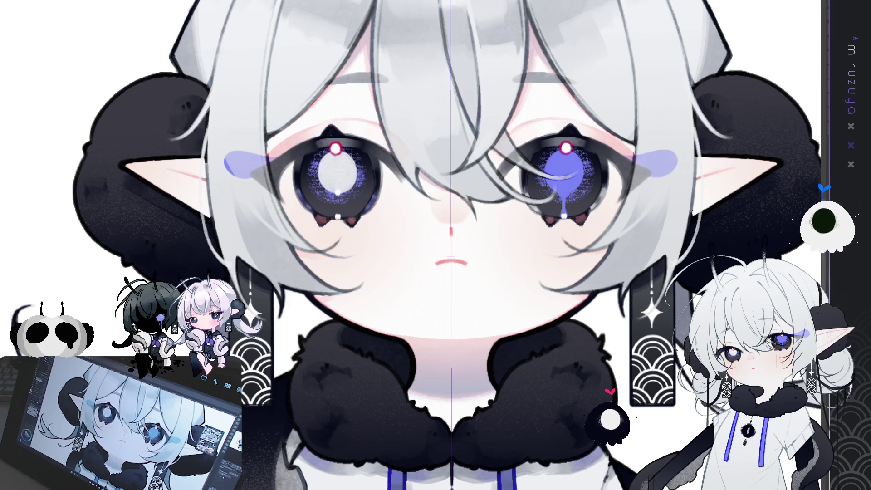
- Reset the canvas rotation upright, then trial-erase the eye lashes layer and undo it
key("ctrl+a")
left_click(388, 482)
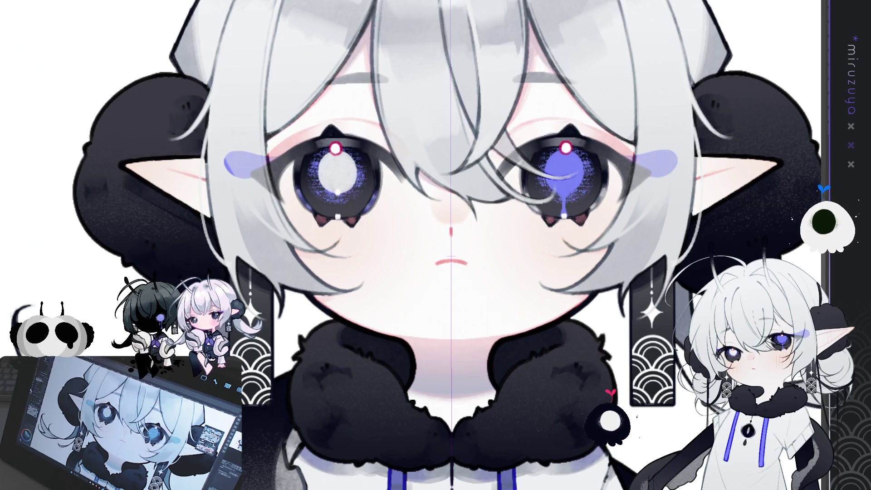
left_click_drag(450, 255, 446, 225)
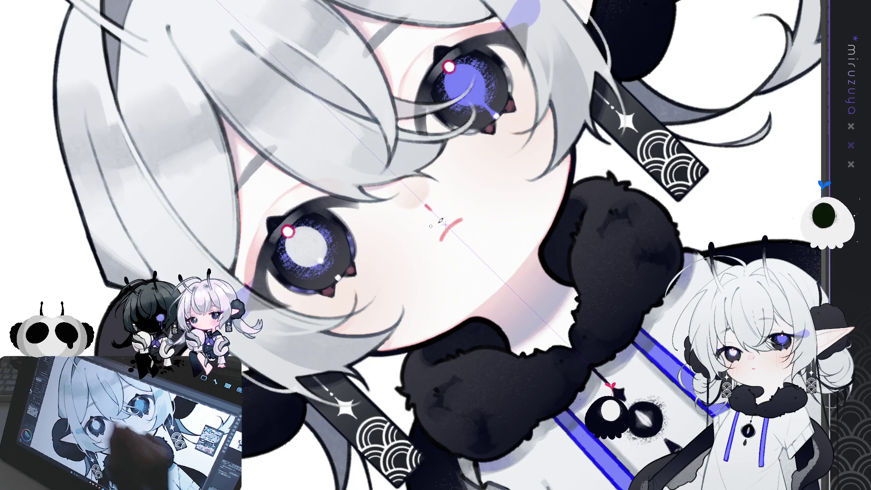
key("ctrl+@")
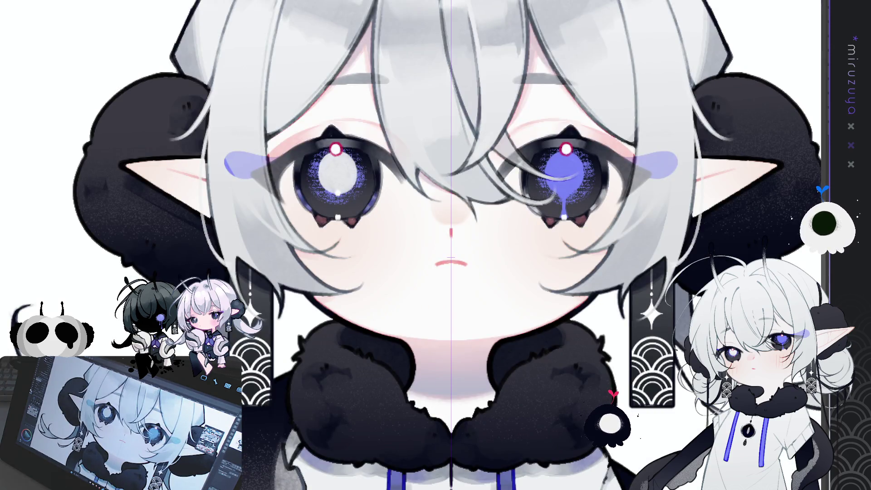
key("ctrl+a")
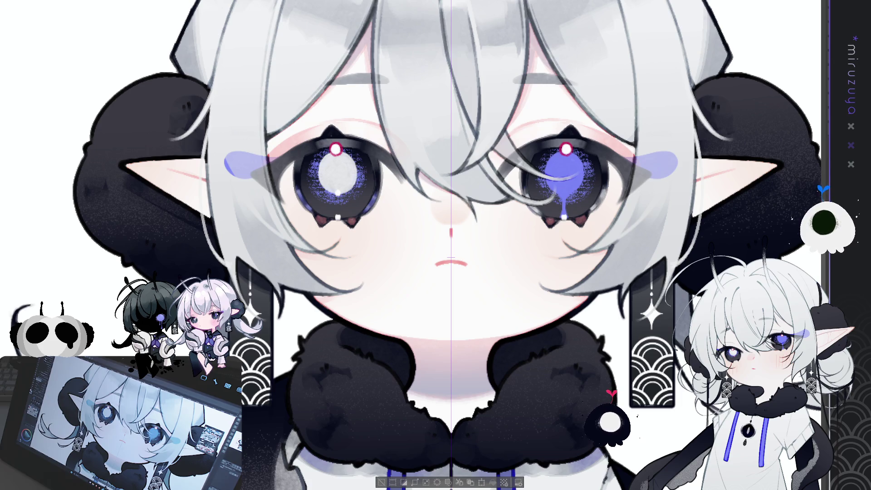
key("Delete")
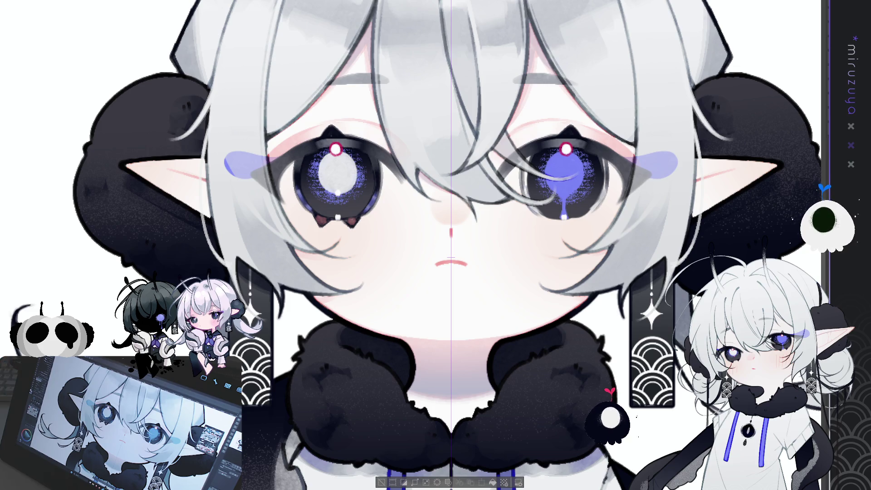
key("ctrl+z")
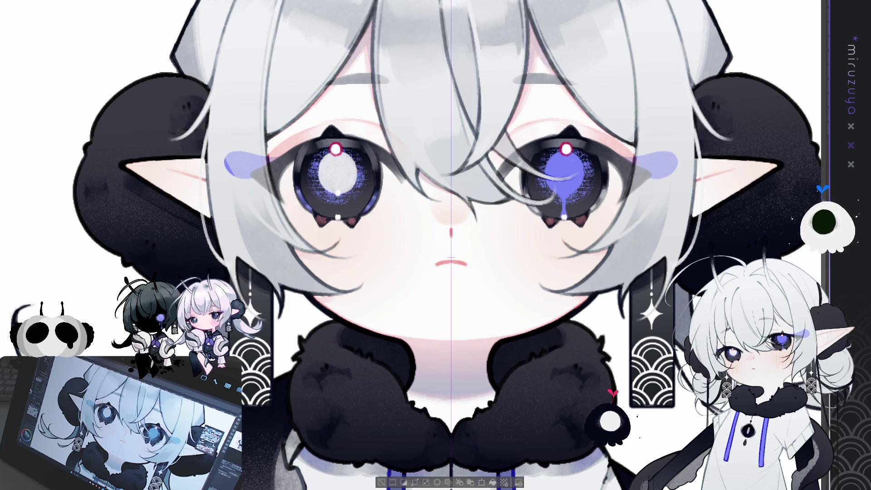
key("ctrl+d")
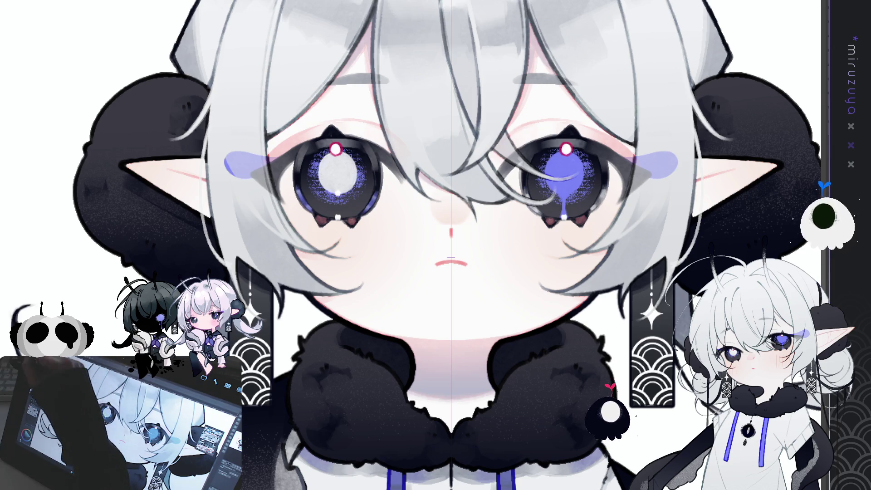
- Transform both eyes together, restore the drip under the right pupil, and zoom out
key("ctrl+t")
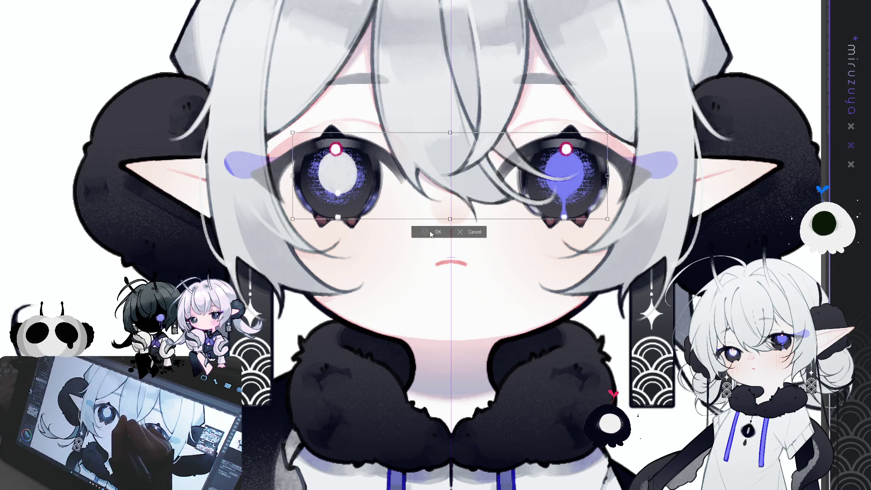
left_click(431, 233)
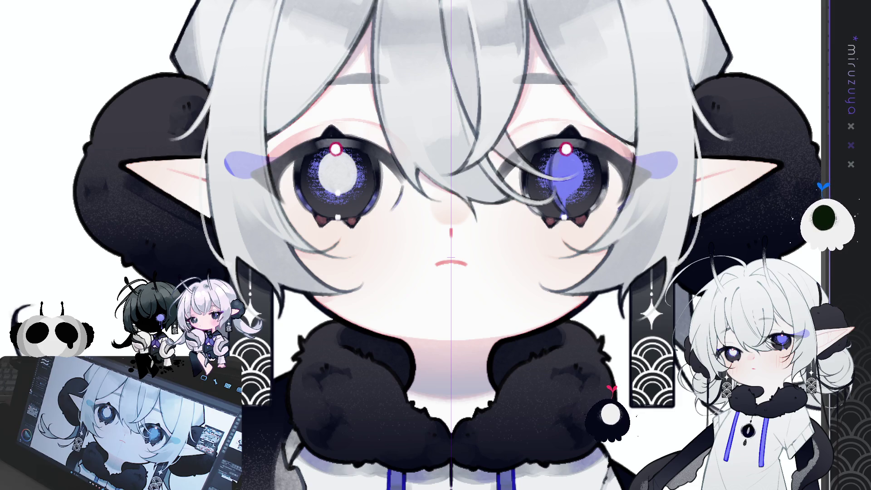
key("ctrl+y")
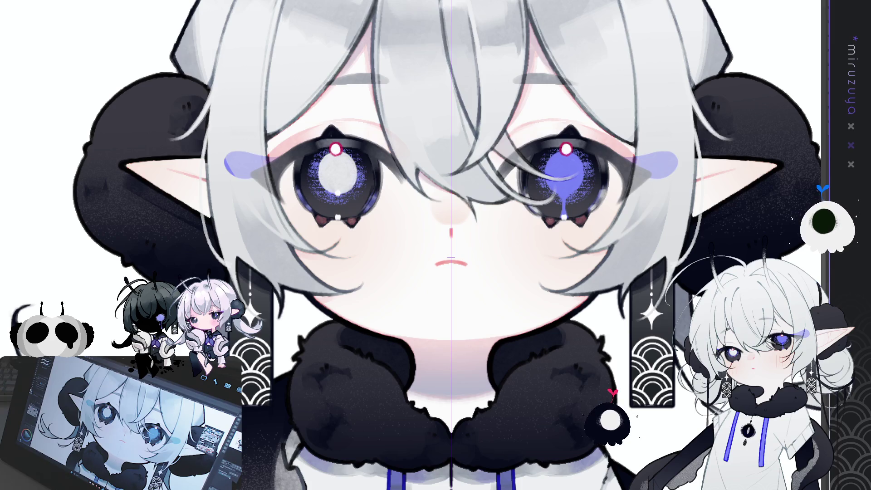
key("ctrl+minus")
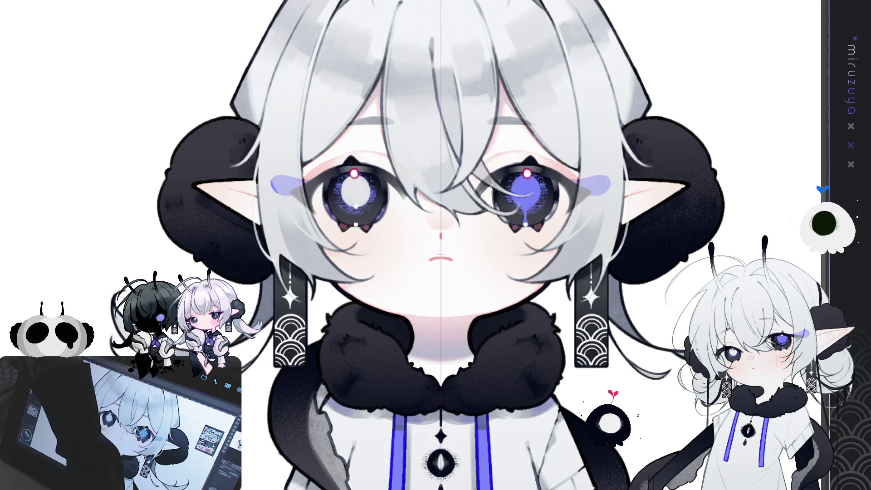
- Lasso just the left eye to check it, then zoom out to fit the whole canvas
left_click_drag(387, 201, 449, 133)
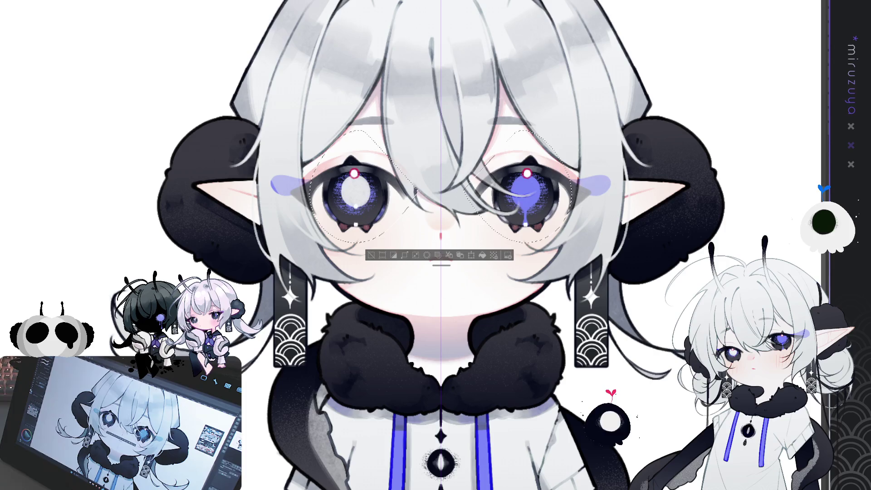
key("ctrl+z")
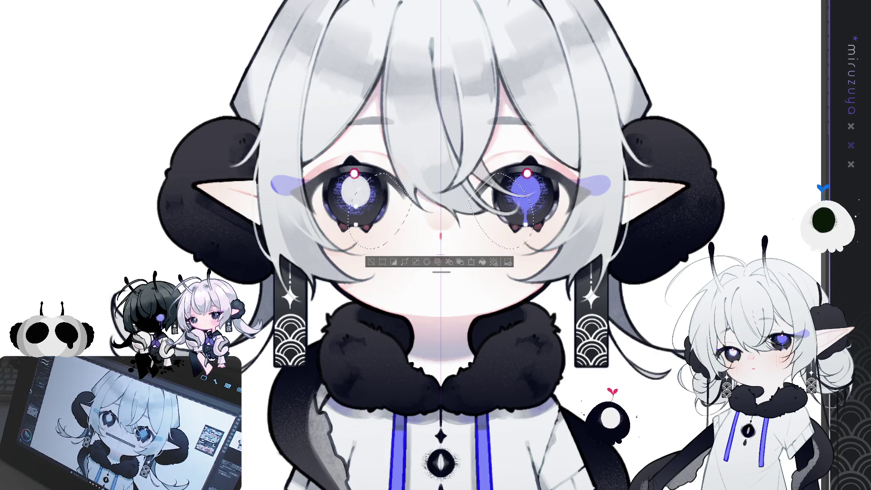
mouse_move(349, 142)
left_mouse_down()
mouse_move(413, 190)
mouse_move(352, 143)
left_mouse_up()
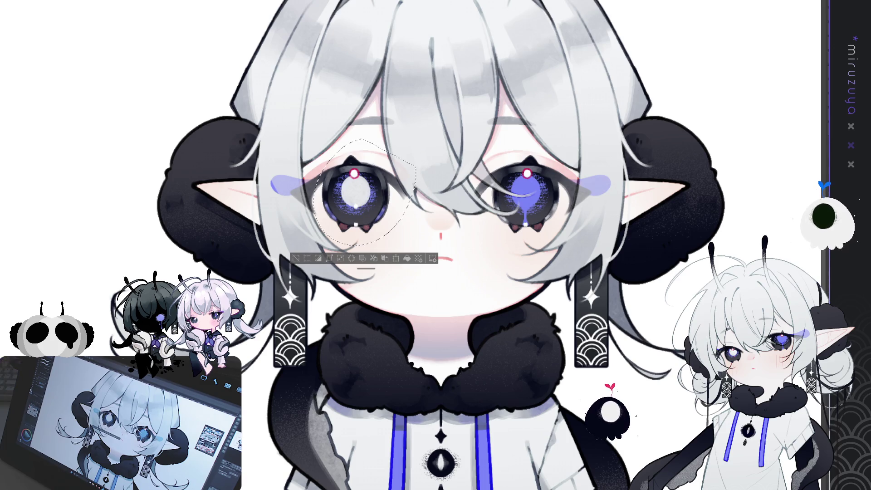
key("ctrl+d")
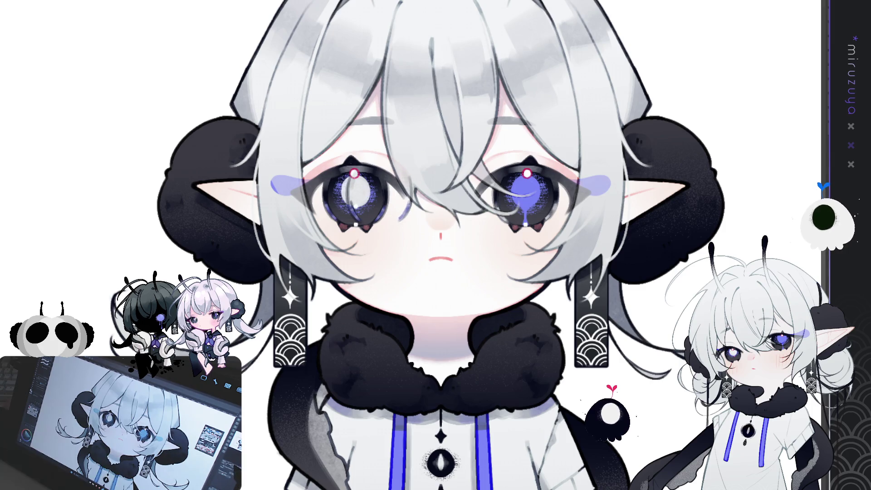
key("ctrl+0")
key("ctrl+minus")
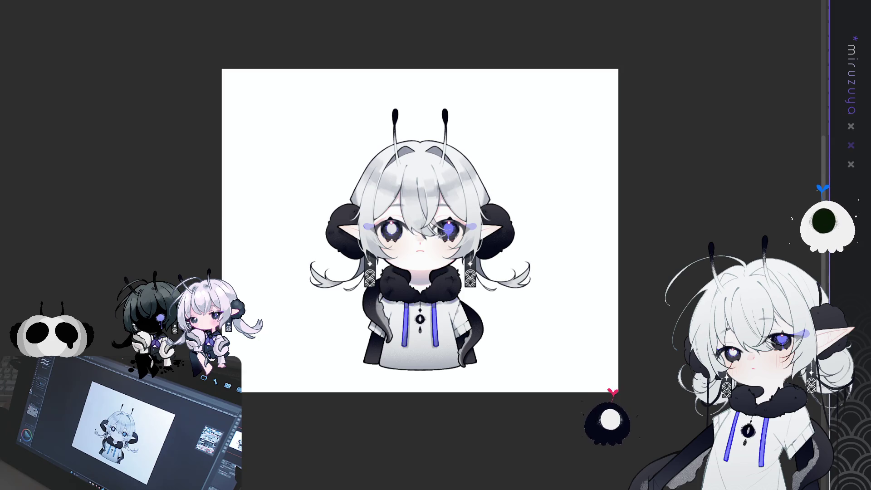
- Zoom back in close on the face and violet eyes
key("ctrl+plus")
key("ctrl+plus")
key("ctrl+plus")
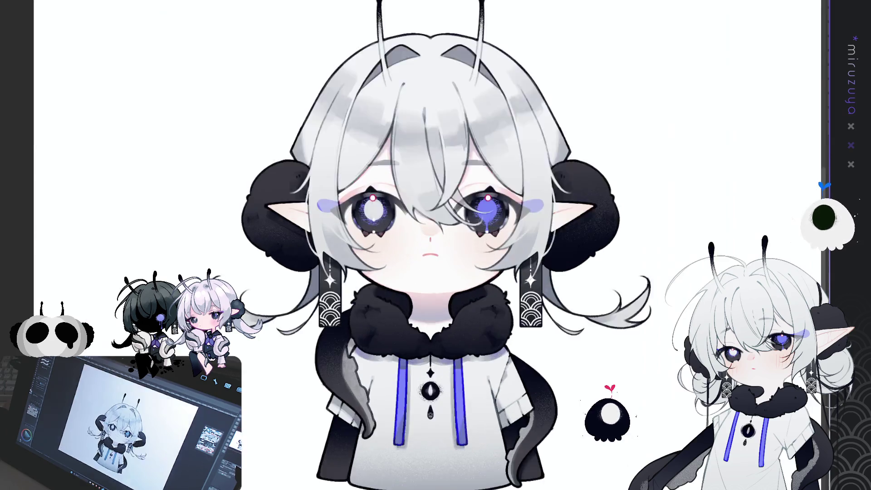